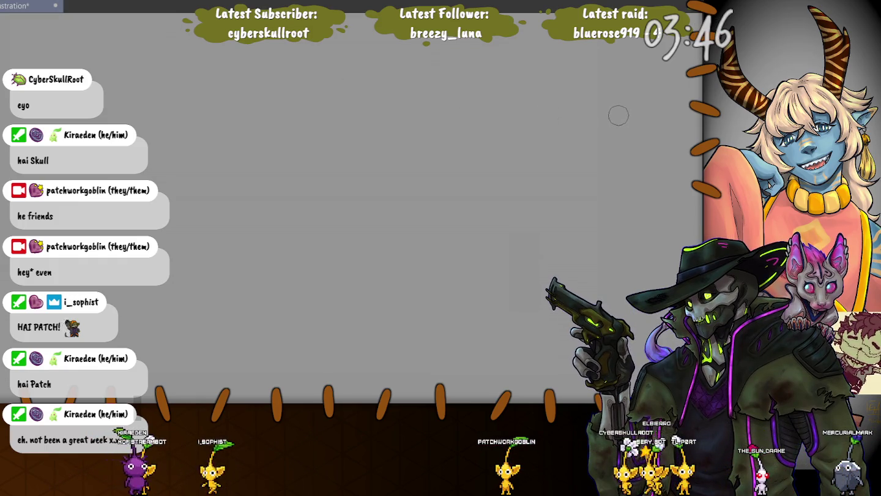
Try dark-red strokes for the top and side of the head, undoing both unwanted ones
{"action": "scroll", "coordinate": [636, 107], "scroll_direction": "up", "scroll_amount": 1}
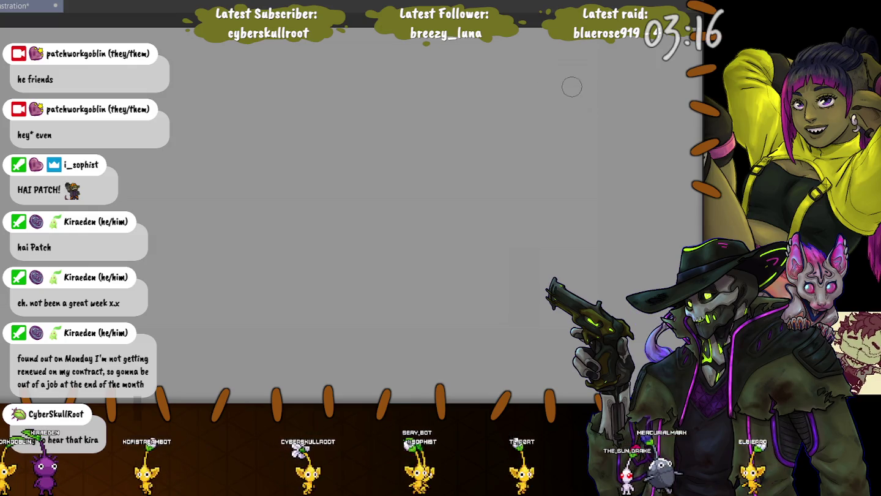
{"action": "mouse_move", "coordinate": [570, 84]}
{"action": "left_mouse_down"}
{"action": "mouse_move", "coordinate": [588, 119]}
{"action": "mouse_move", "coordinate": [530, 78]}
{"action": "mouse_move", "coordinate": [501, 98]}
{"action": "mouse_move", "coordinate": [487, 131]}
{"action": "left_mouse_up"}
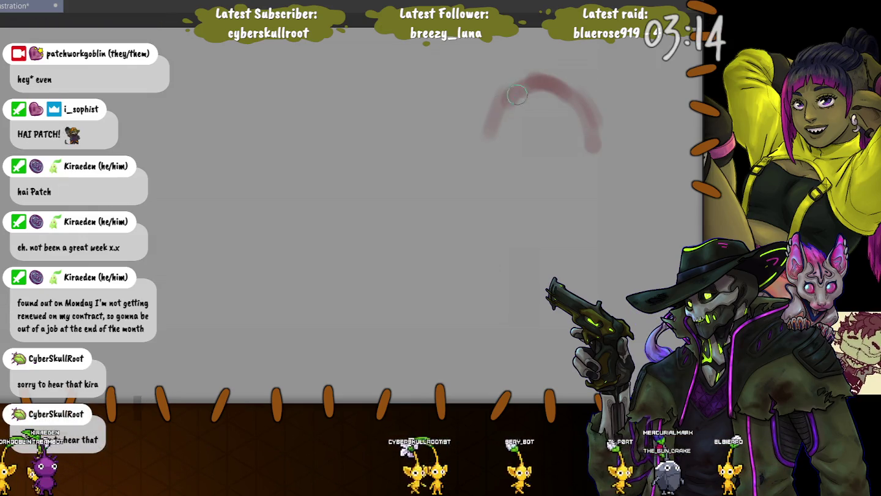
{"action": "key", "text": "ctrl+z"}
{"action": "key", "text": "ctrl+z"}
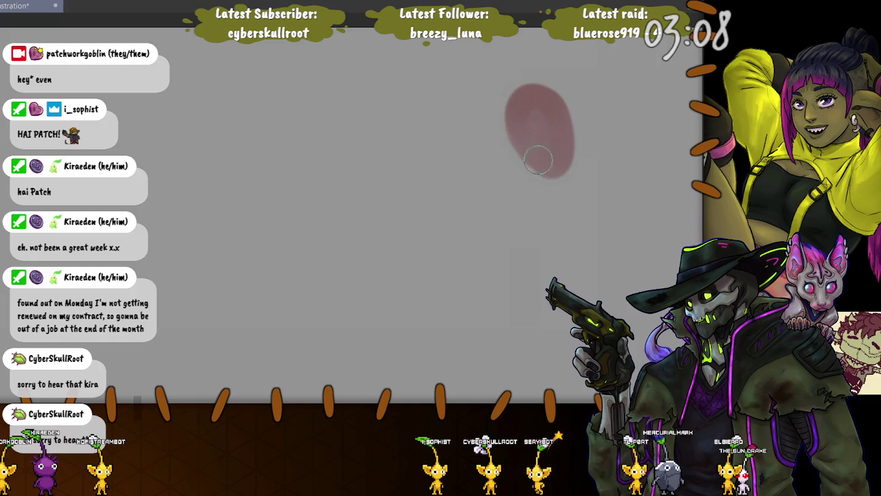
{"action": "mouse_move", "coordinate": [540, 121]}
{"action": "left_mouse_down"}
{"action": "mouse_move", "coordinate": [576, 151]}
{"action": "mouse_move", "coordinate": [552, 136]}
{"action": "left_mouse_up"}
{"action": "key", "text": "ctrl+z"}
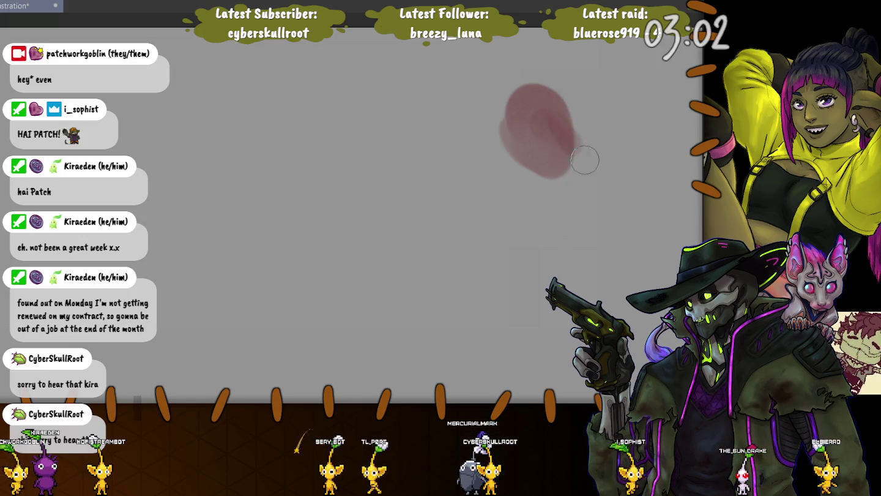
Block in the flowing hair, body mass, left edge and face area in dark red
{"action": "mouse_move", "coordinate": [584, 157]}
{"action": "left_mouse_down"}
{"action": "mouse_move", "coordinate": [567, 122]}
{"action": "mouse_move", "coordinate": [593, 156]}
{"action": "mouse_move", "coordinate": [648, 194]}
{"action": "left_mouse_up"}
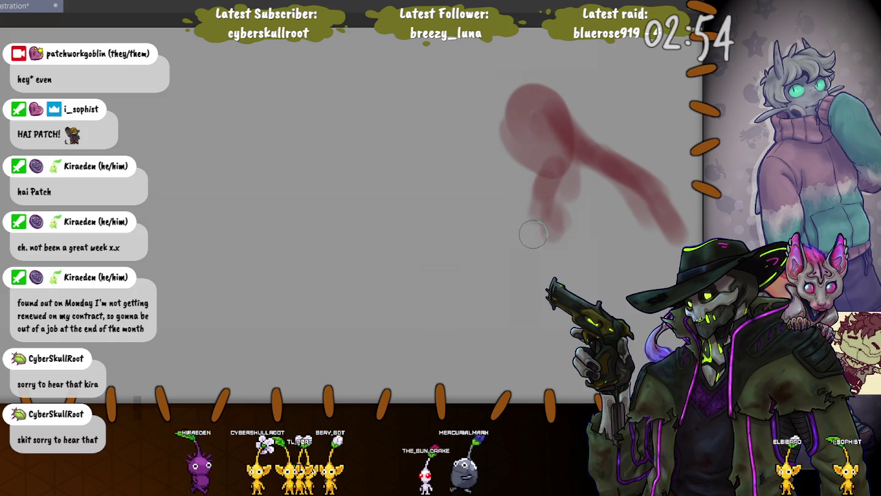
{"action": "mouse_move", "coordinate": [597, 195]}
{"action": "left_mouse_down"}
{"action": "mouse_move", "coordinate": [596, 237]}
{"action": "mouse_move", "coordinate": [523, 236]}
{"action": "left_mouse_up"}
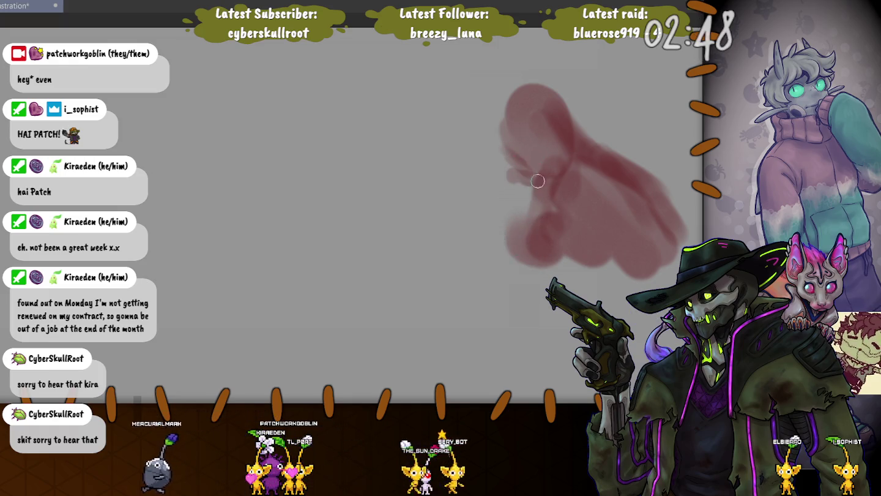
{"action": "left_click_drag", "start_coordinate": [500, 202], "coordinate": [510, 144]}
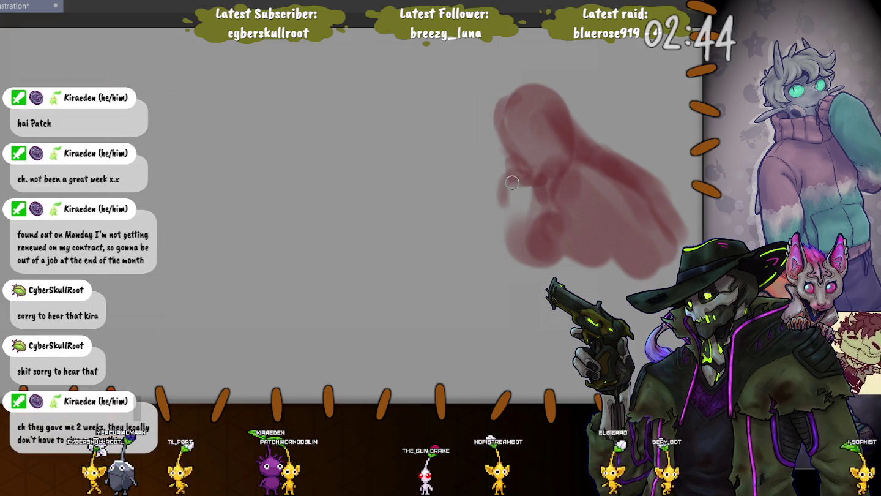
{"action": "left_click_drag", "start_coordinate": [512, 167], "coordinate": [492, 187]}
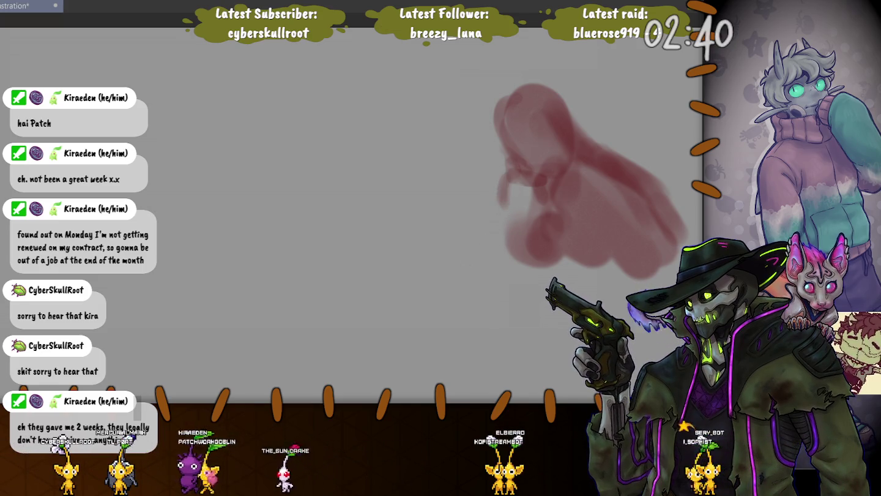
{"action": "left_click_drag", "start_coordinate": [502, 192], "coordinate": [524, 195]}
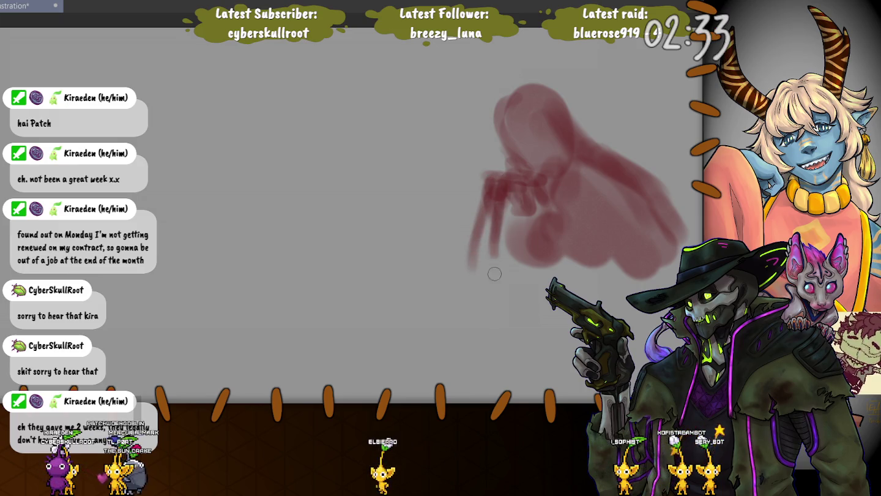
{"action": "mouse_move", "coordinate": [495, 224]}
{"action": "left_mouse_down"}
{"action": "mouse_move", "coordinate": [522, 157]}
{"action": "mouse_move", "coordinate": [511, 86]}
{"action": "mouse_move", "coordinate": [527, 89]}
{"action": "left_mouse_up"}
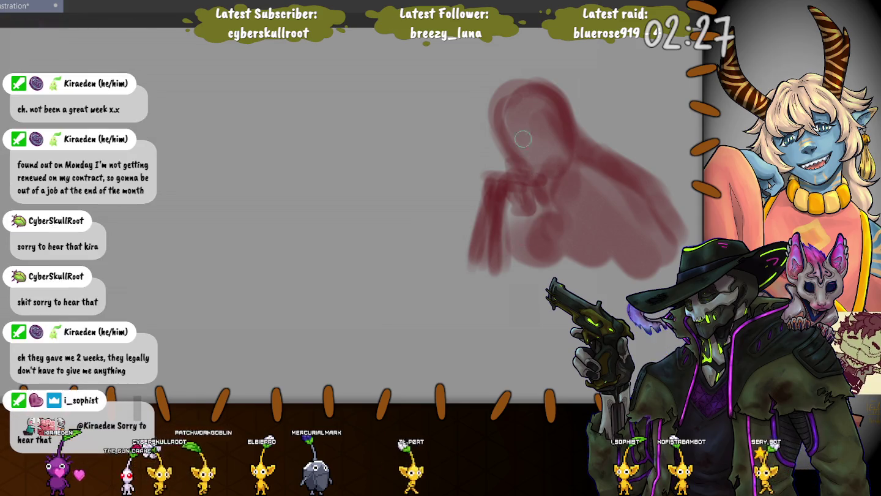
{"action": "left_click_drag", "start_coordinate": [553, 117], "coordinate": [497, 131]}
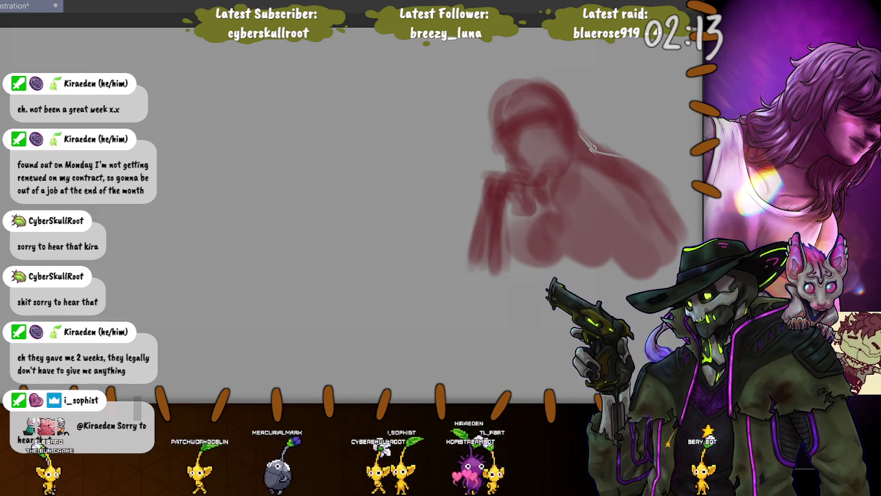
Lengthen a light hair line over the silhouette and sketch the eyes on the face
{"action": "left_click_drag", "start_coordinate": [580, 134], "coordinate": [636, 164]}
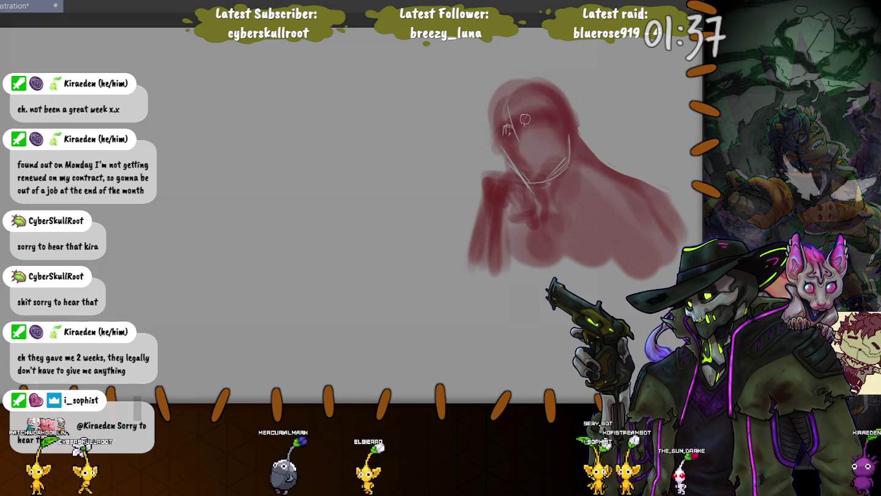
{"action": "mouse_move", "coordinate": [524, 118]}
{"action": "left_mouse_down"}
{"action": "mouse_move", "coordinate": [545, 114]}
{"action": "mouse_move", "coordinate": [503, 156]}
{"action": "left_mouse_up"}
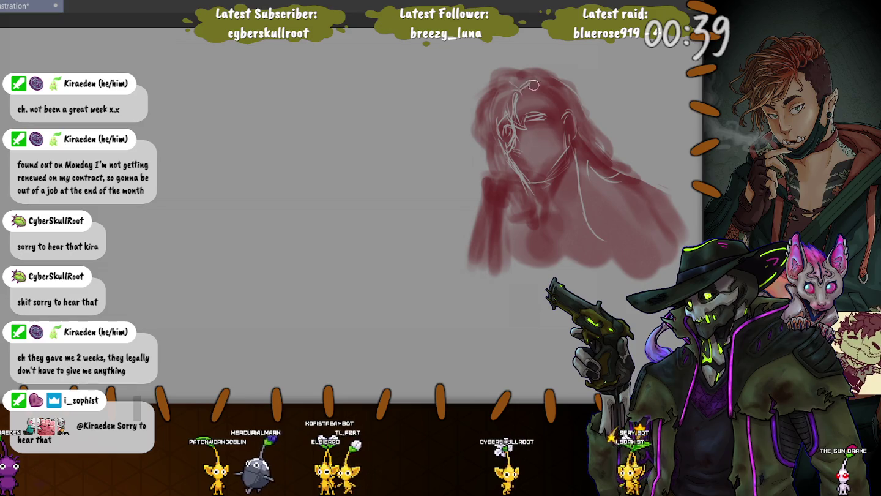
Sketch light hair strands at the top of the head, then the chin and neck line
{"action": "left_click_drag", "start_coordinate": [526, 73], "coordinate": [524, 91]}
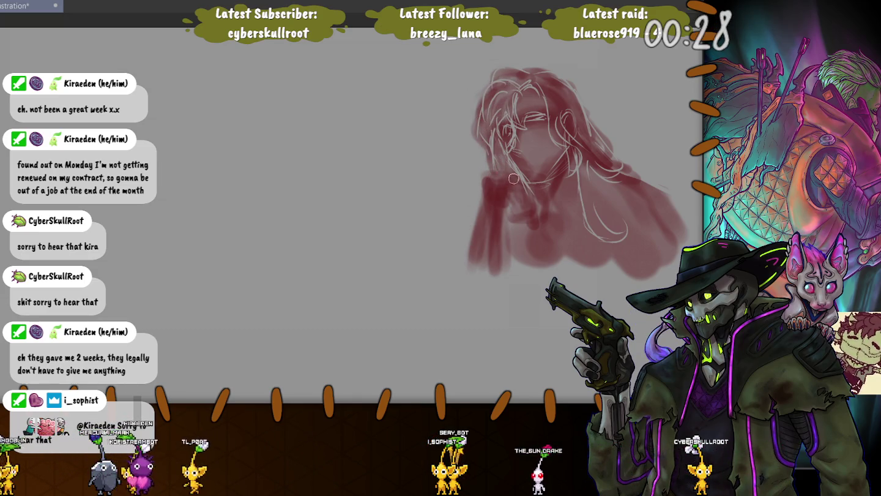
{"action": "left_click_drag", "start_coordinate": [486, 190], "coordinate": [514, 176]}
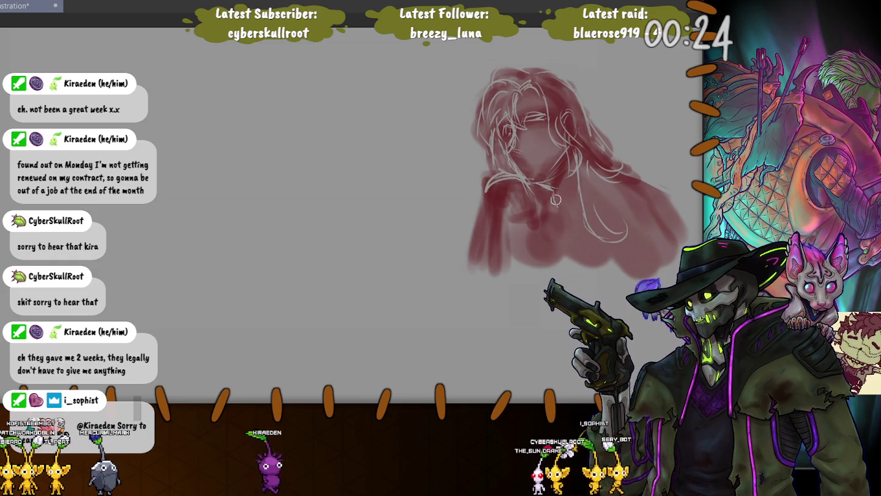
Add a small light sketch stroke at the neck
{"action": "left_click_drag", "start_coordinate": [548, 231], "coordinate": [549, 211]}
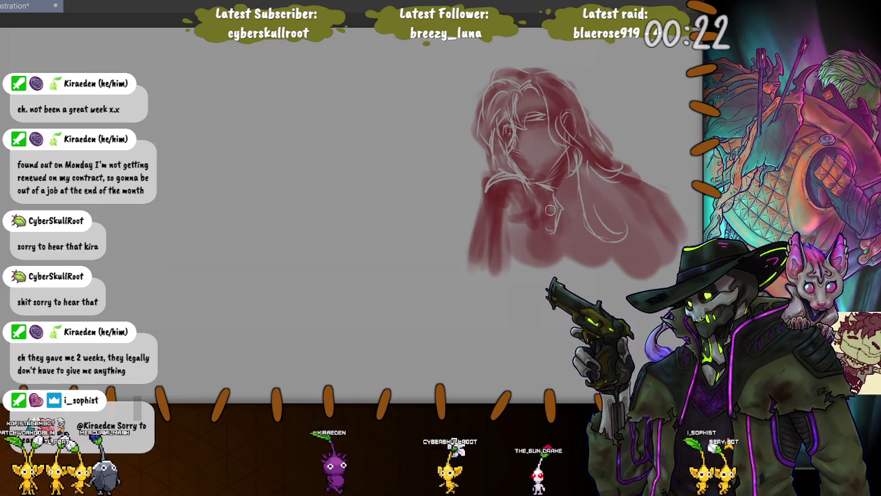